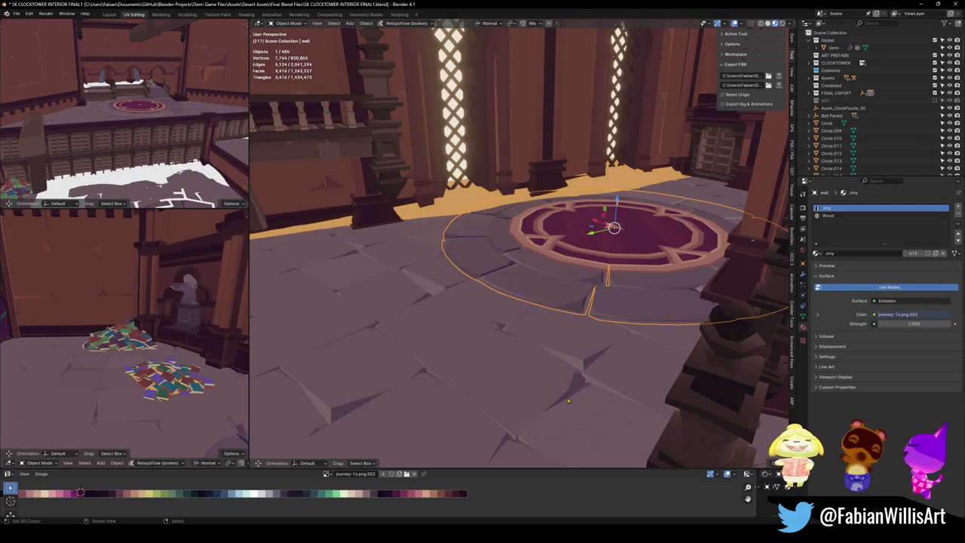
Orbit closer and select the circular floor platform
key("alt+a")
mouse_move(546, 256)
middle_mouse_down()
mouse_move(464, 294)
mouse_move(532, 282)
mouse_move(614, 334)
mouse_move(513, 327)
mouse_move(479, 387)
middle_mouse_up()
left_click(614, 334)
Walk down to the magic-circle platform and select its stone floor ring for renaming
key("shift+grave")
key("w")
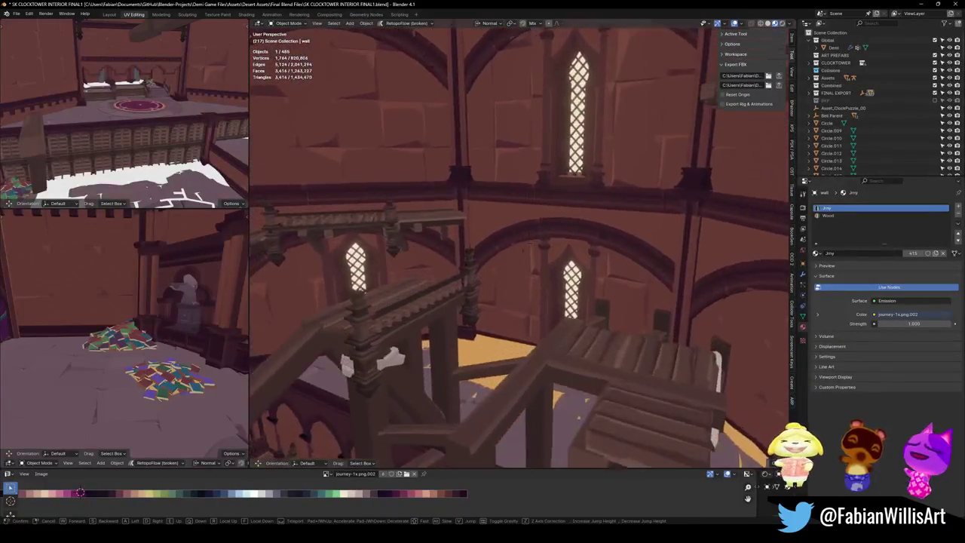
key("e")
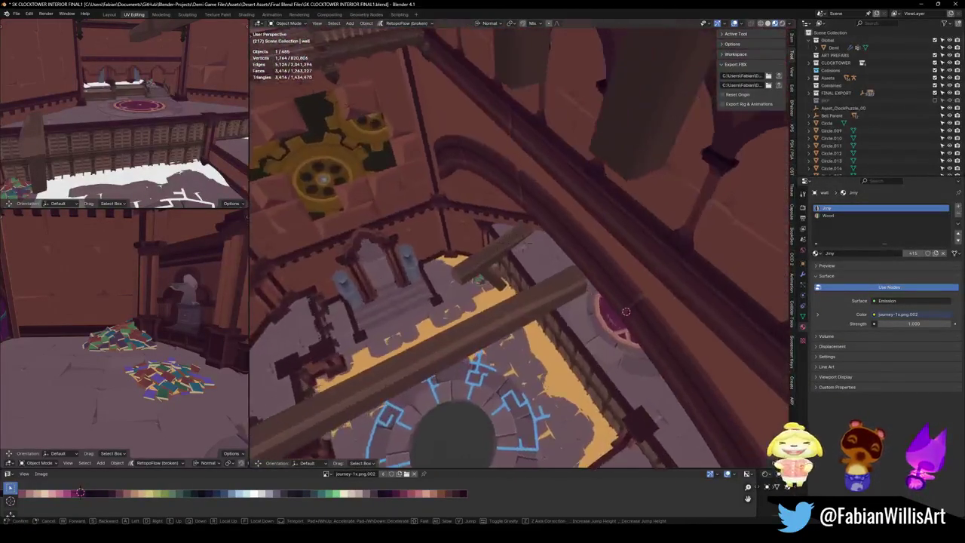
key("q")
left_click(477, 388)
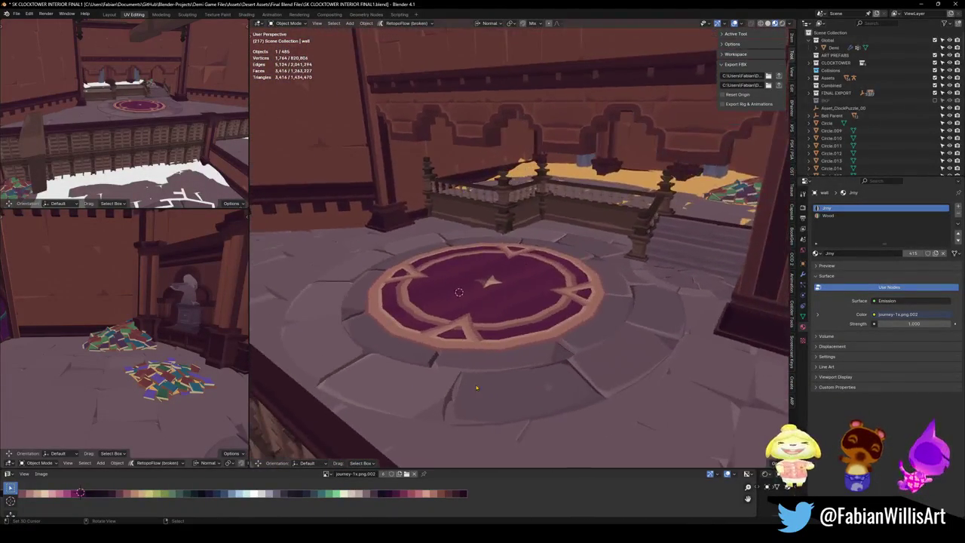
left_click(472, 390)
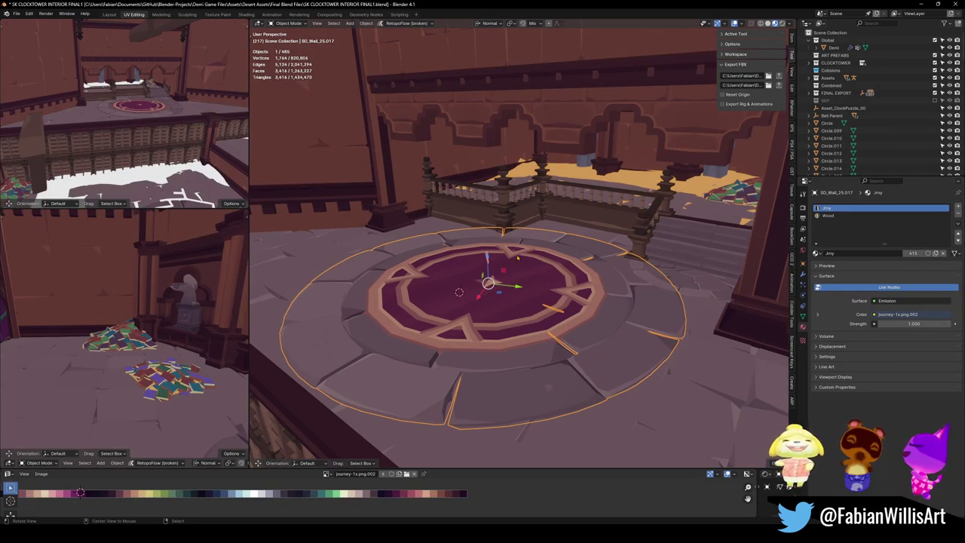
middle_click_drag(520, 294, 558, 302)
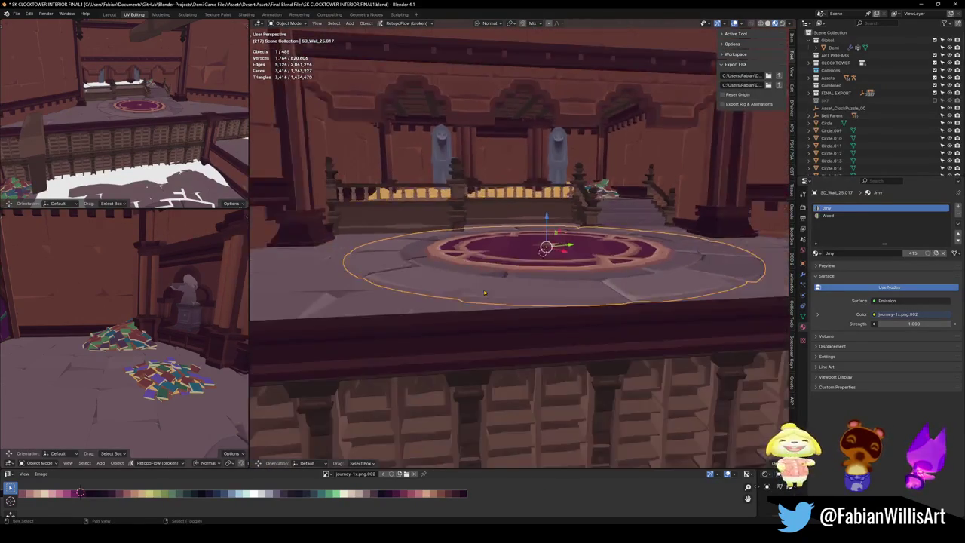
key("F2")
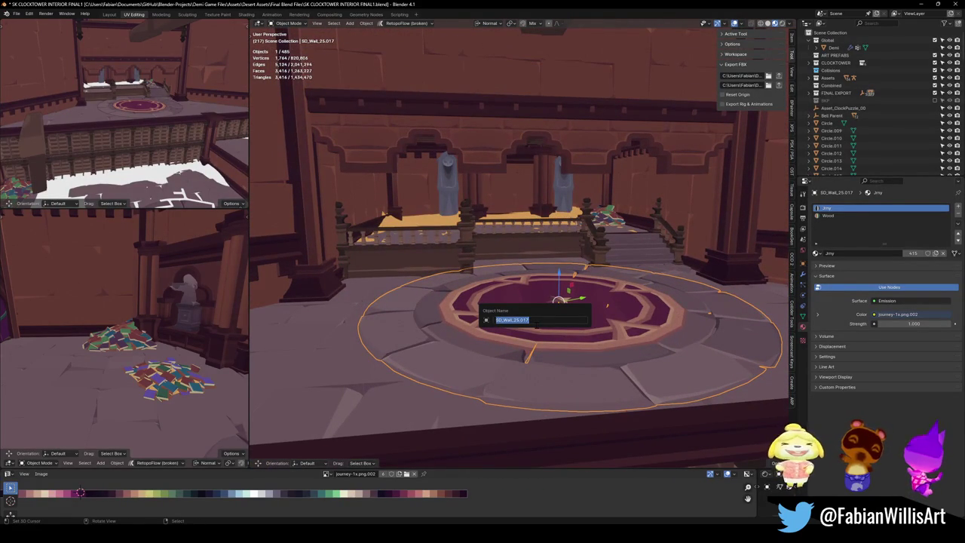
Rename the stone ring object SD_Wall_25.017 to 'Floor'
type("ass")
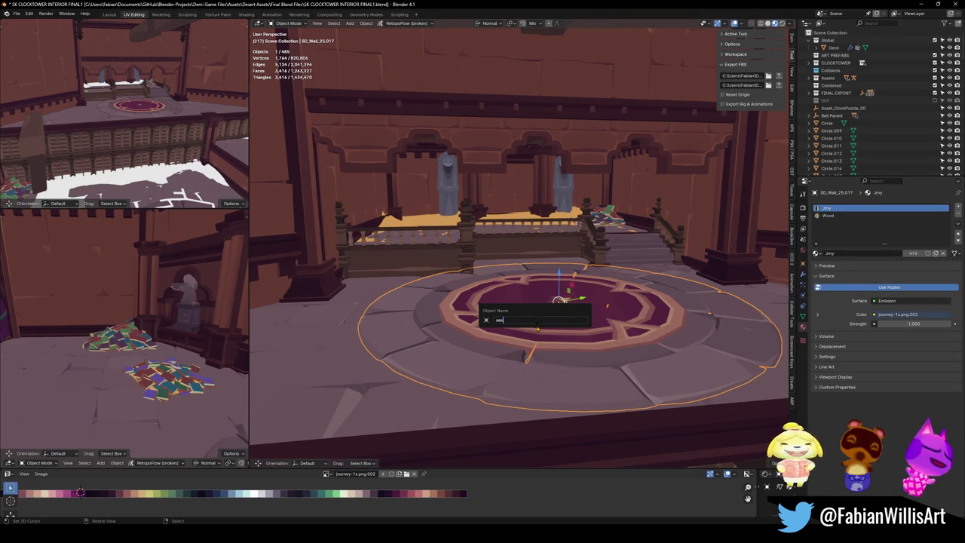
key("Return")
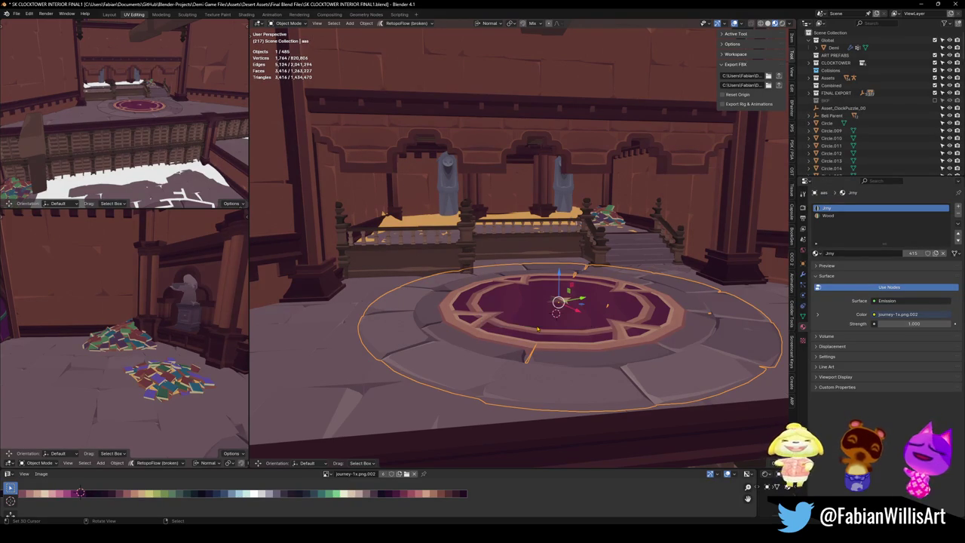
key("F2")
type("Floor")
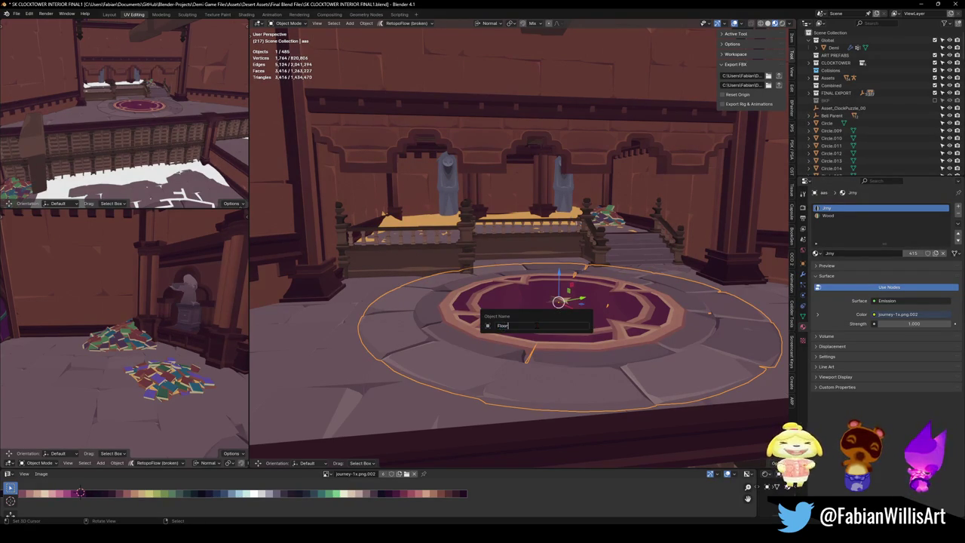
key("Return")
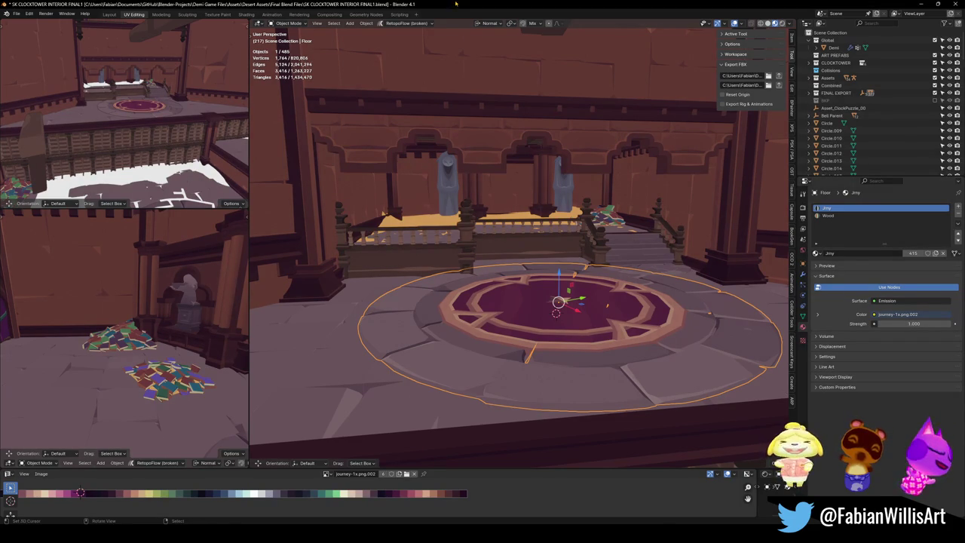
key("shift+grave")
key("w")
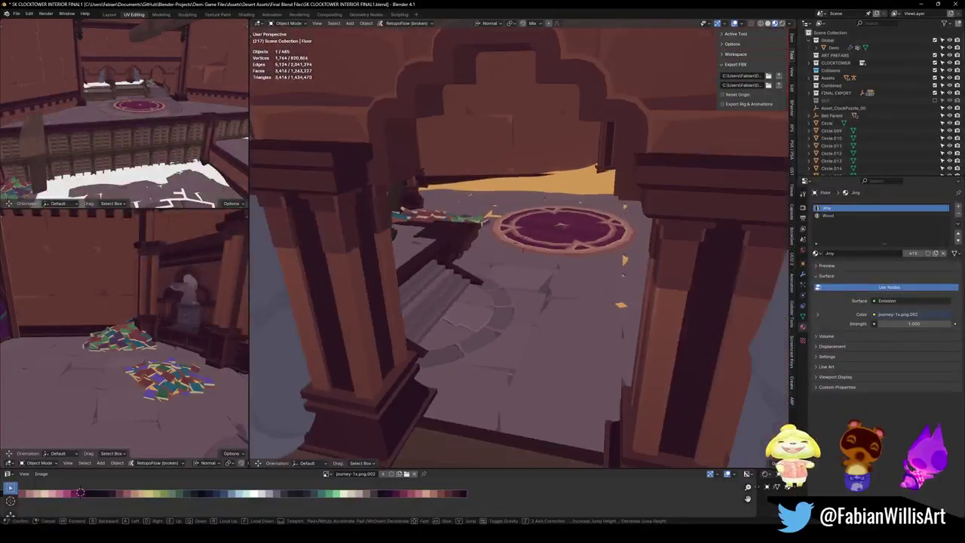
Copy the Floor ring and centre the copy on the other rug circle
left_click(523, 242)
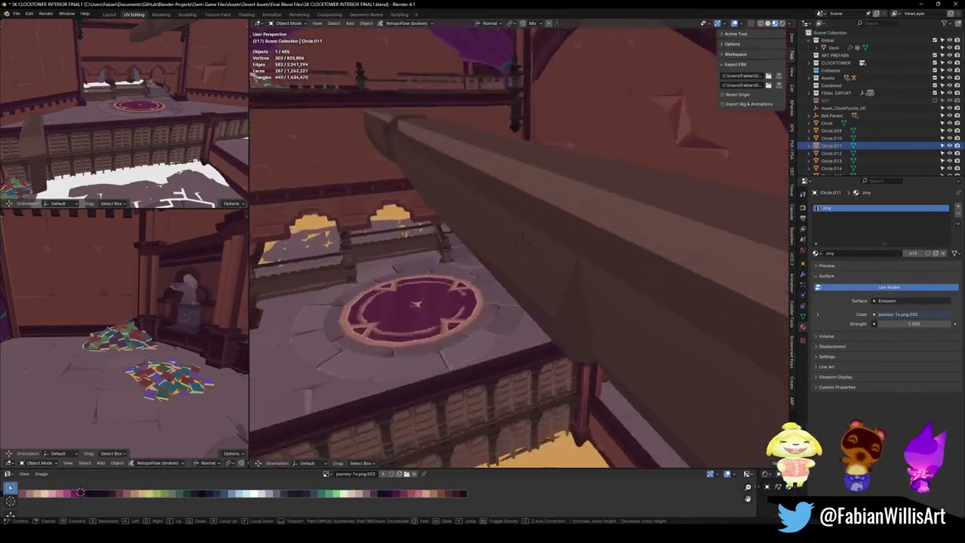
left_click(470, 346)
key("g")
left_click(471, 346)
key("shift+s")
left_click(498, 317)
key("KP_Decimal")
Walk through the tower interior to check the copied ring's placement
key("shift+grave")
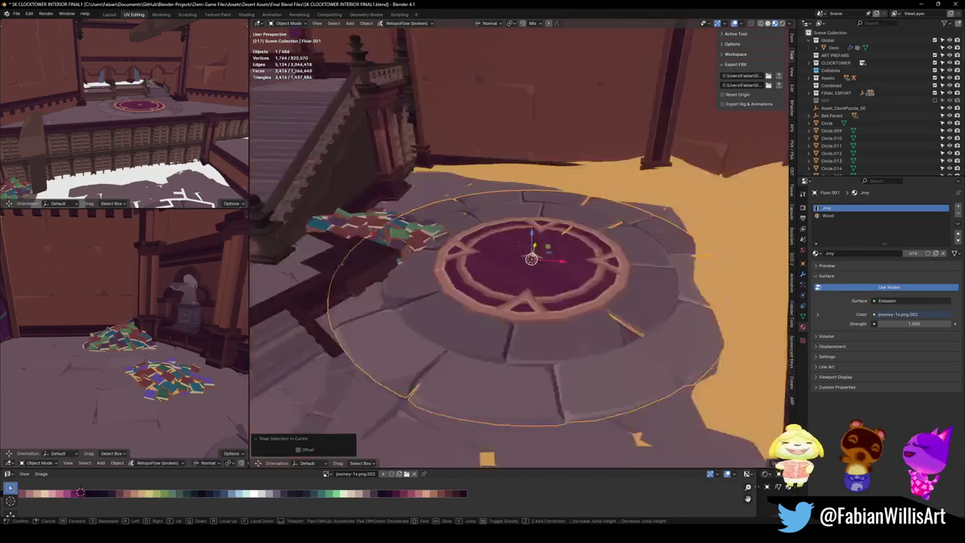
key("w")
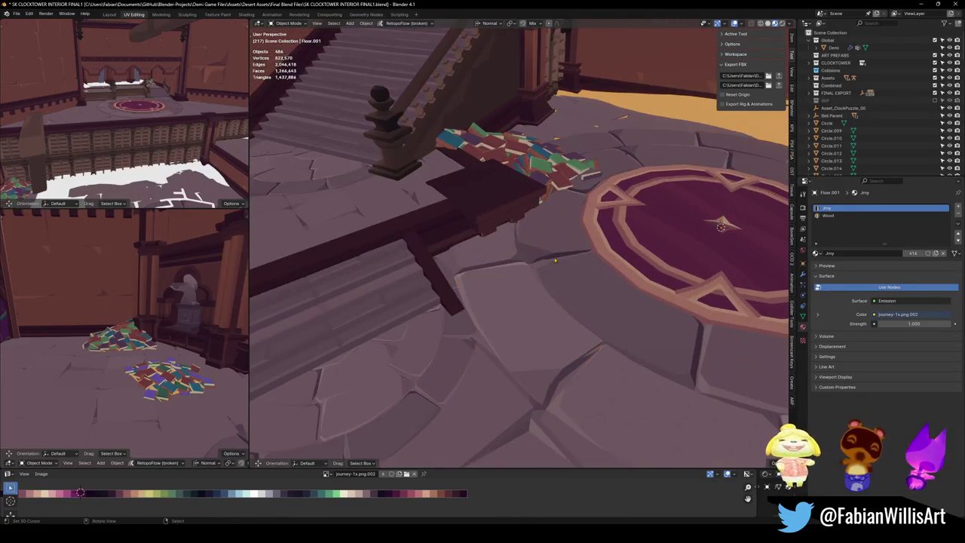
key("Escape")
key("shift+grave")
key("w")
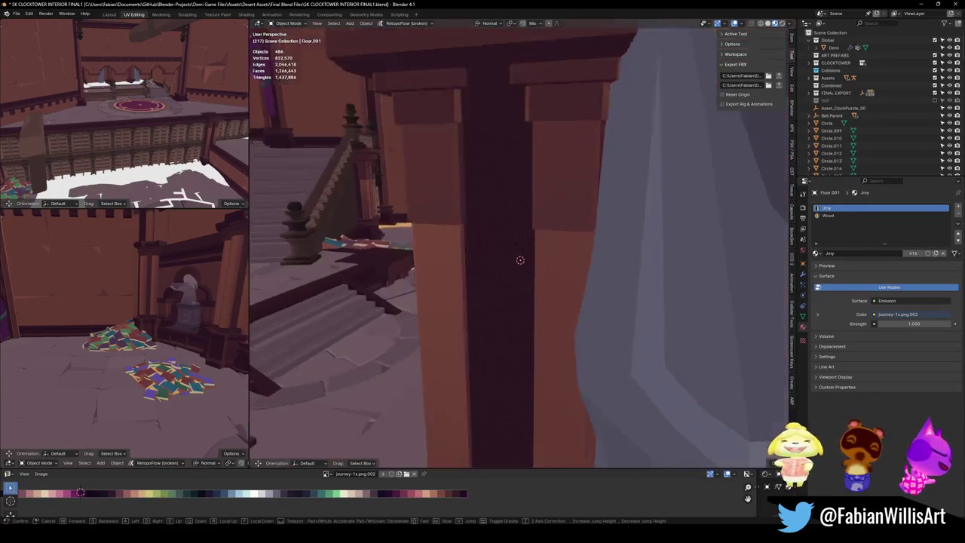
key("Escape")
key("shift+grave")
key("w")
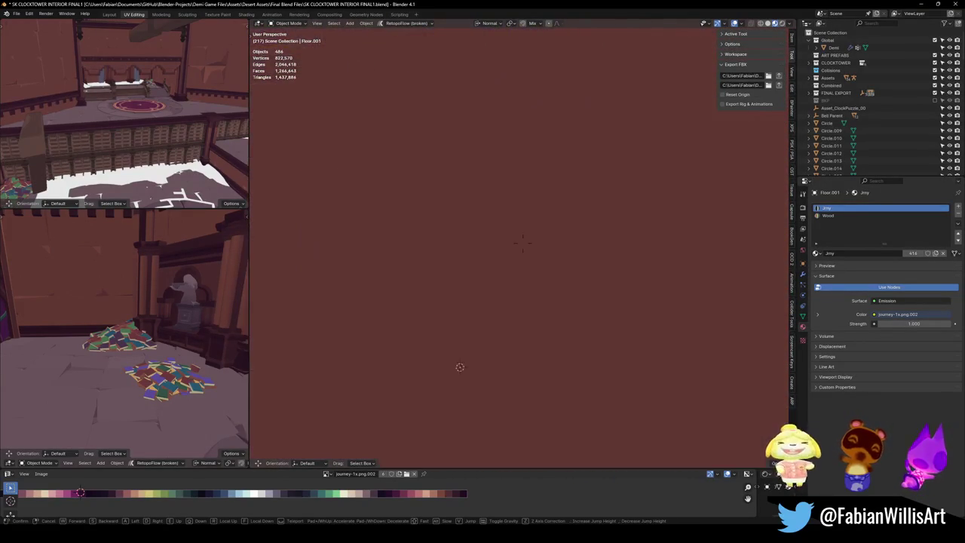
key("w")
key("w")
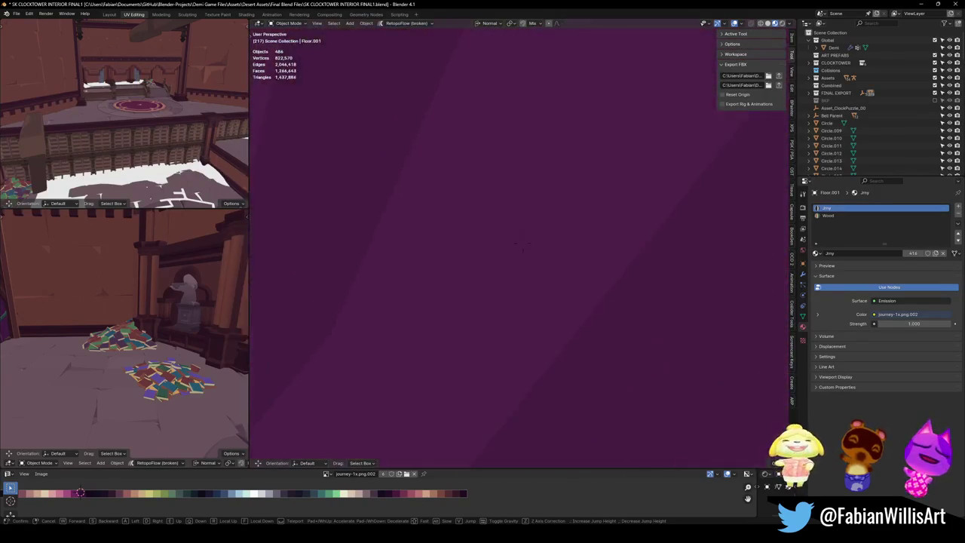
key("w")
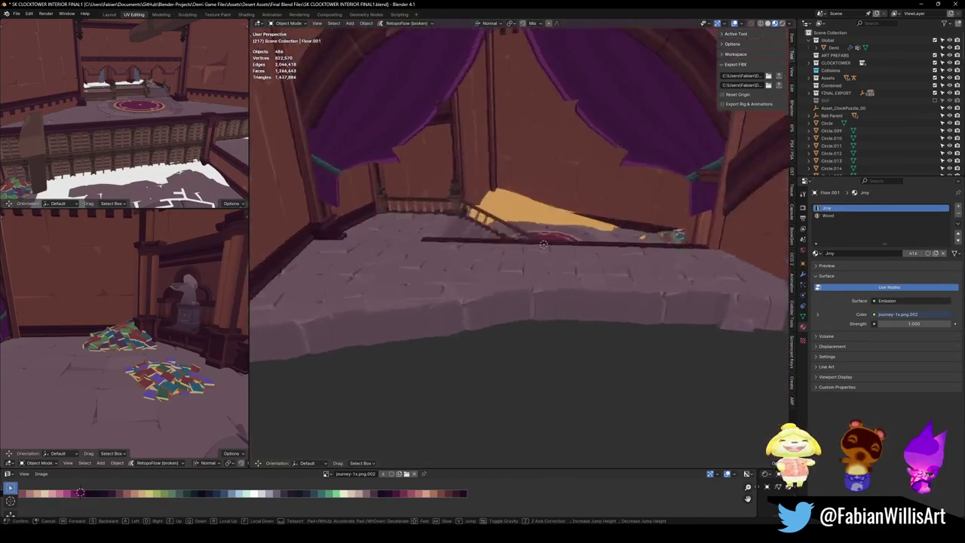
left_click(573, 307)
Duplicate the floor ring and centre the copy on the landing's rug circle
key("shift+d")
key("Escape")
key("shift+grave")
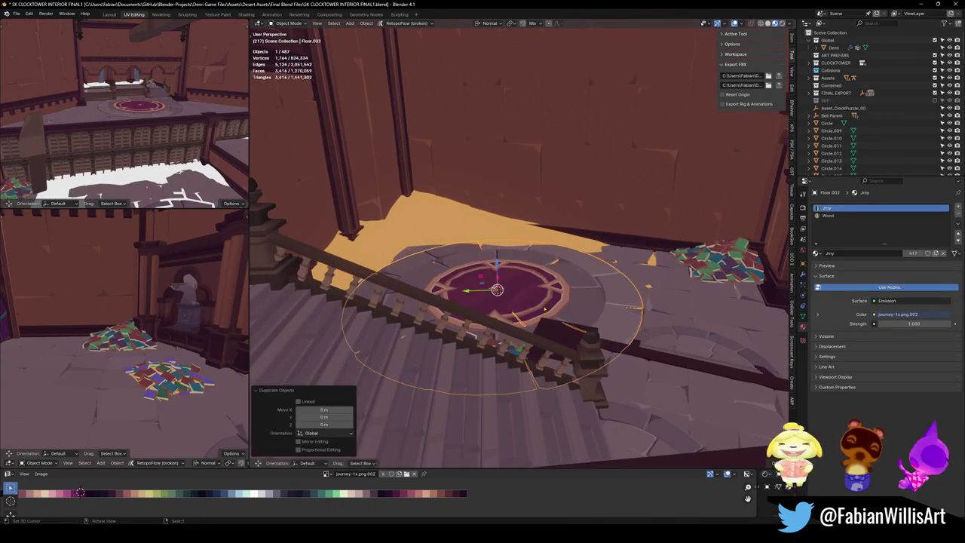
key("w")
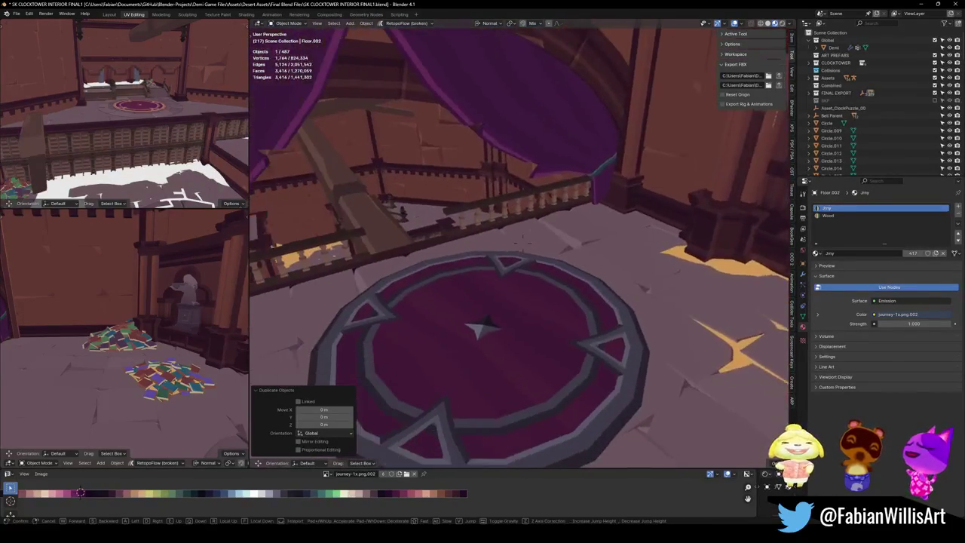
left_click(479, 324)
left_click(500, 319)
key("shift+grave")
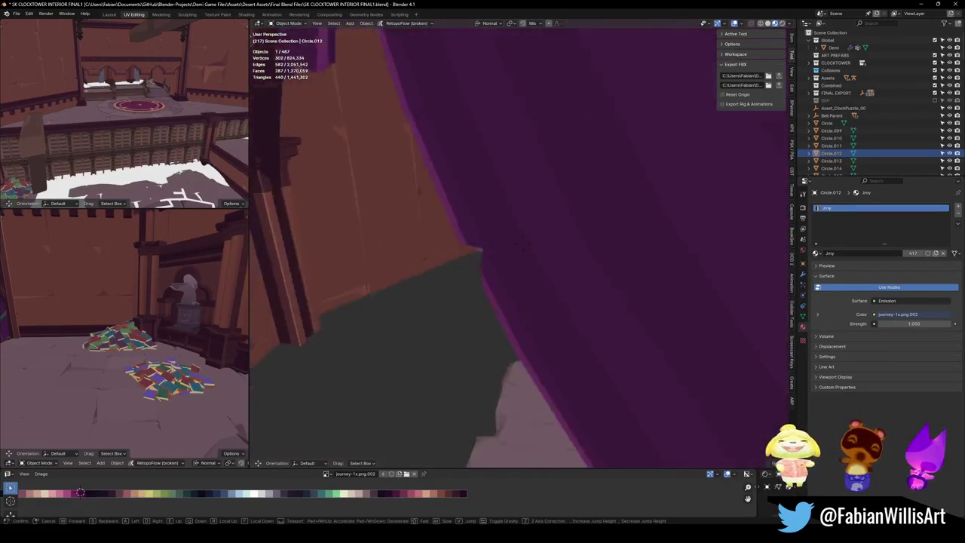
left_click(622, 317)
left_click(556, 340)
key("shift+s")
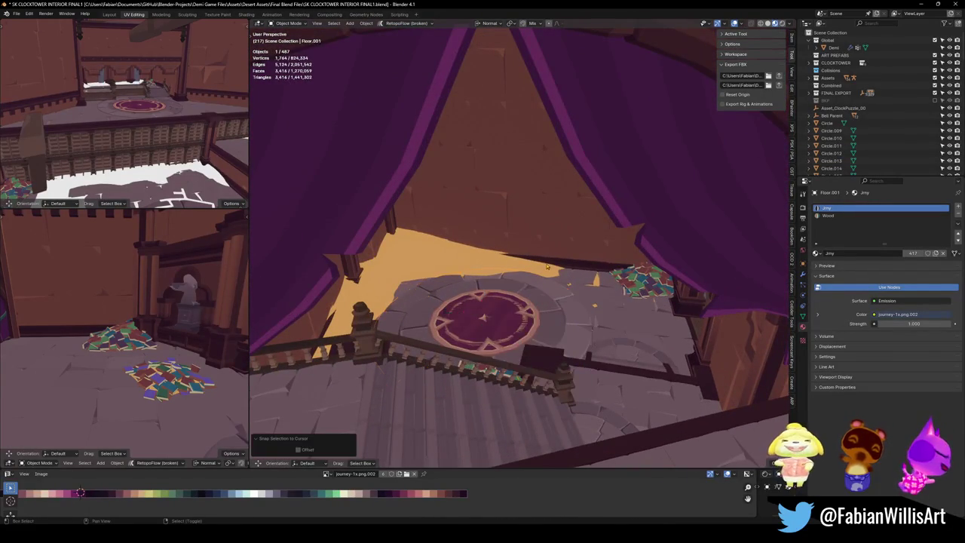
left_click(506, 276)
Scale the landing's floor ring smaller without changing its height, then inspect it
key("shift+grave")
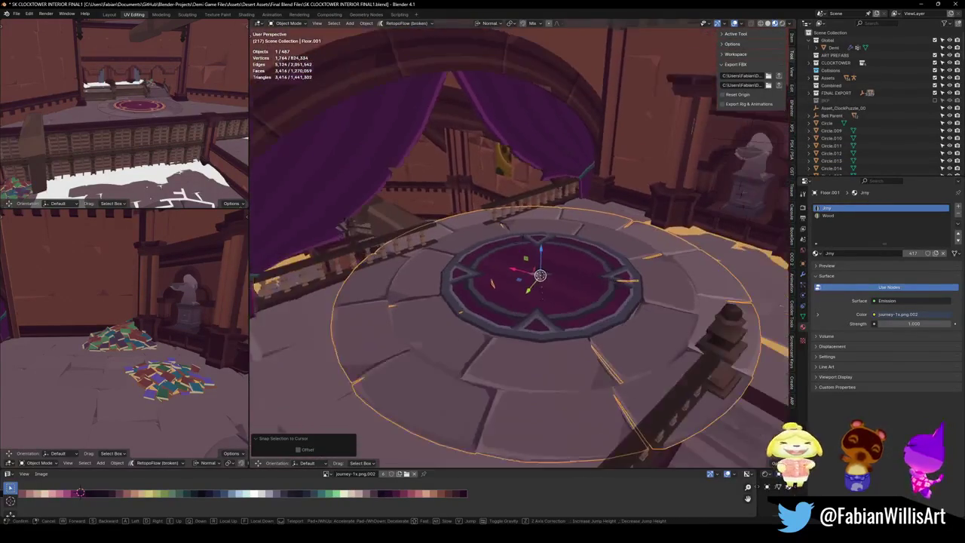
left_click(471, 279)
key("s")
key("shift+z")
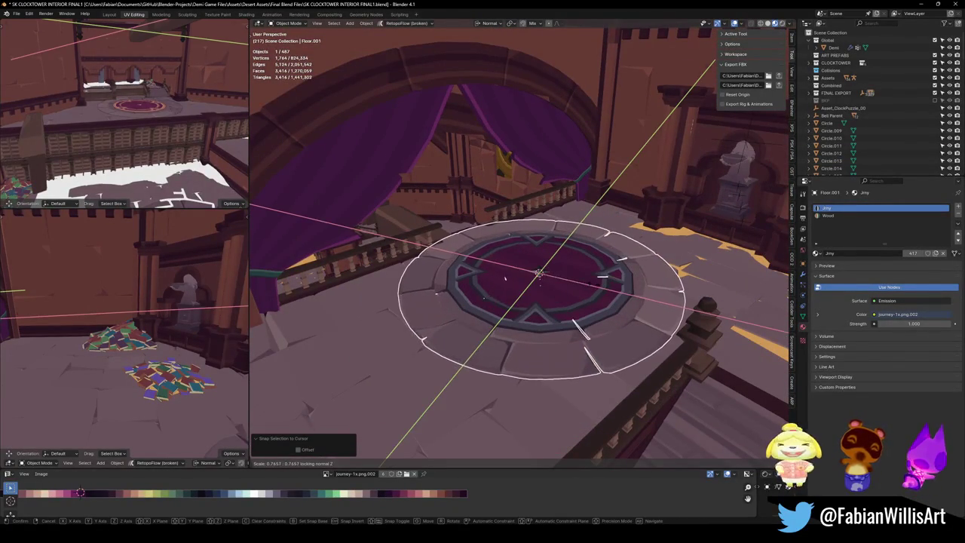
left_click(522, 285)
scroll(562, 252, "up", 3)
scroll(570, 253, "up", 4)
scroll(581, 254, "up", 4)
key("shift+grave")
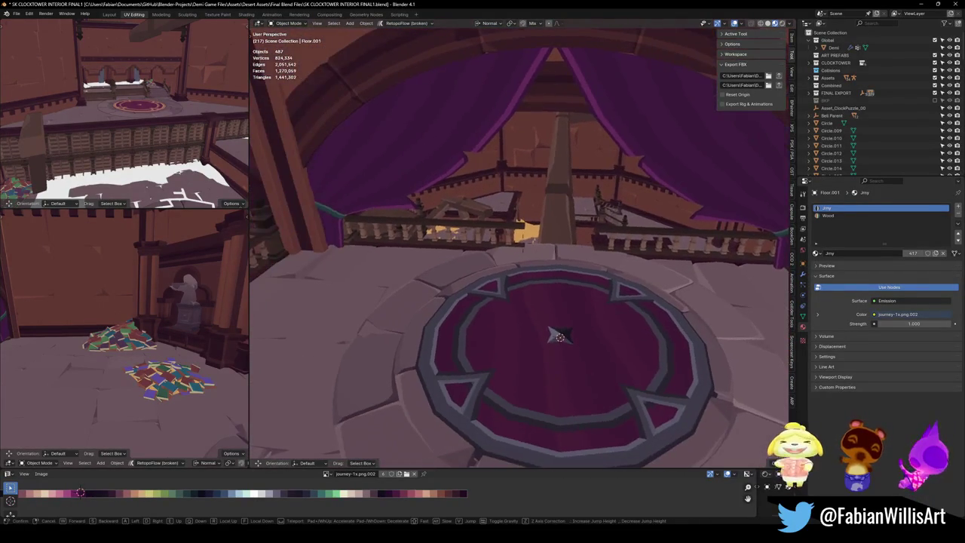
key("w")
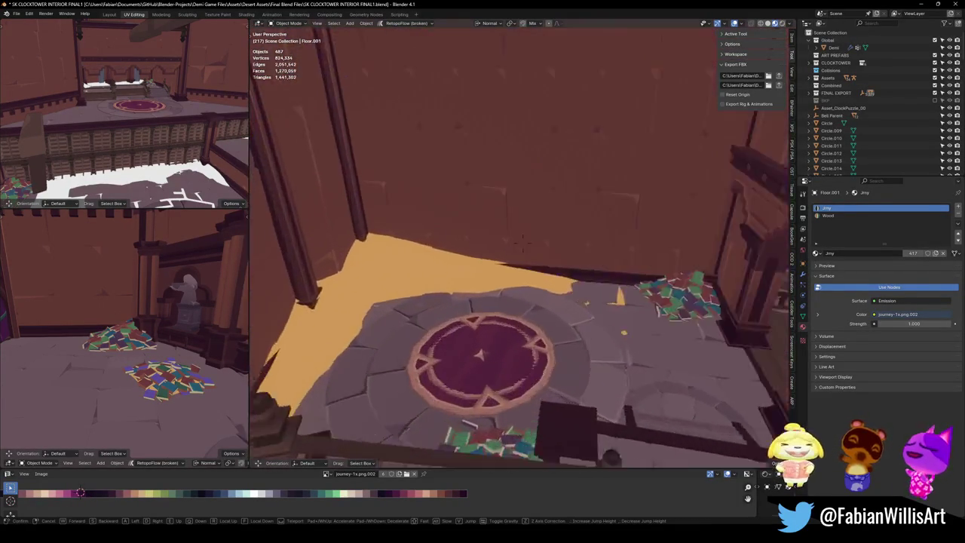
key("s")
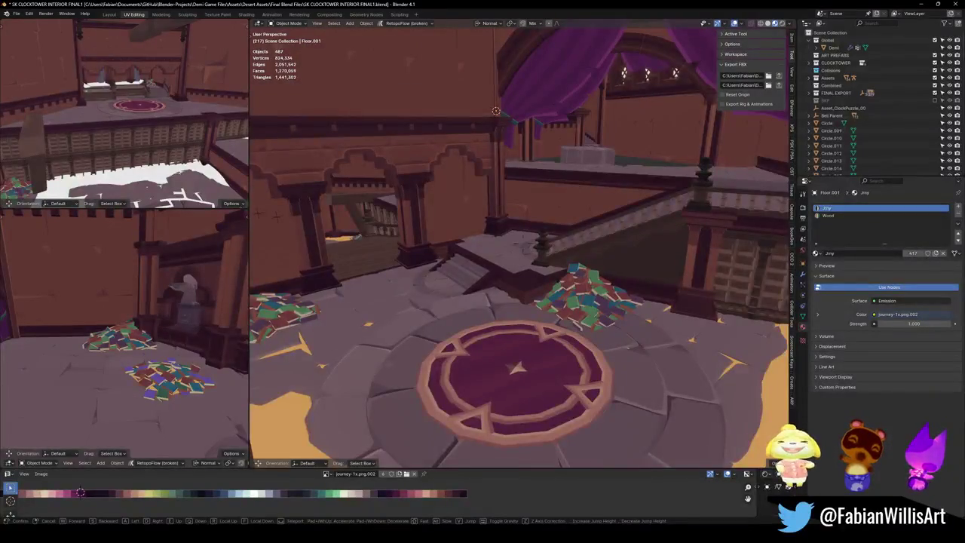
key("Return")
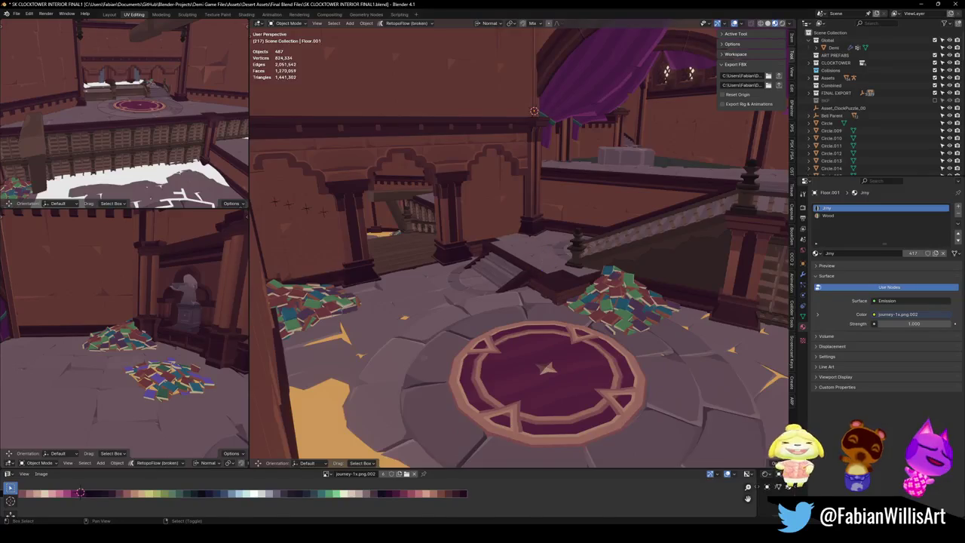
Duplicate the balcony's dark circle in place and set the 3D cursor on the floor circle
key("shift+grave")
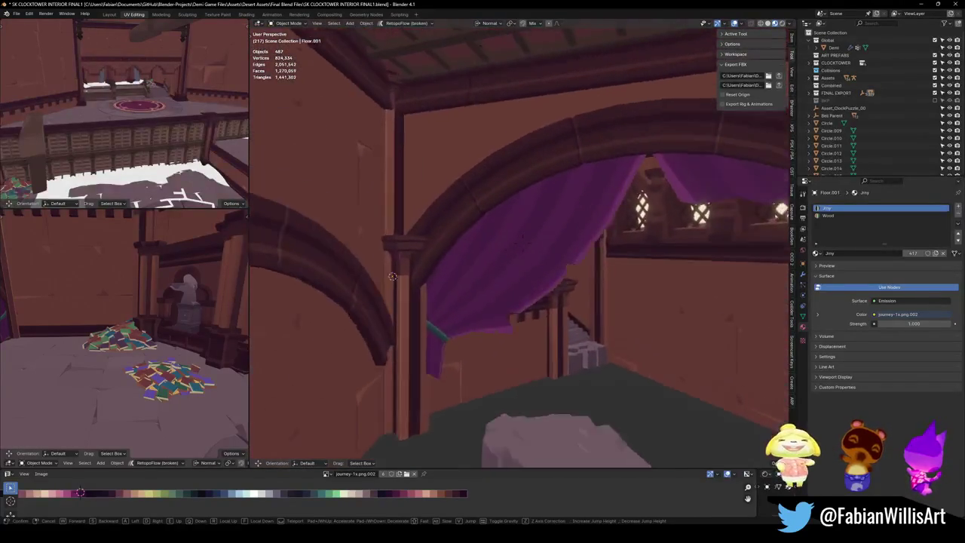
left_click(518, 317)
left_click(543, 306)
key("shift+d")
right_click(575, 300)
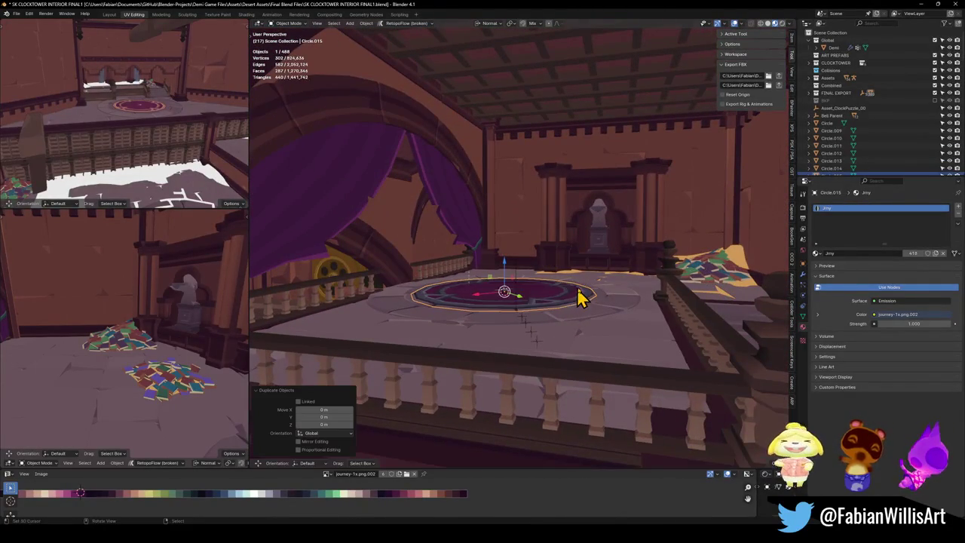
key("shift+grave")
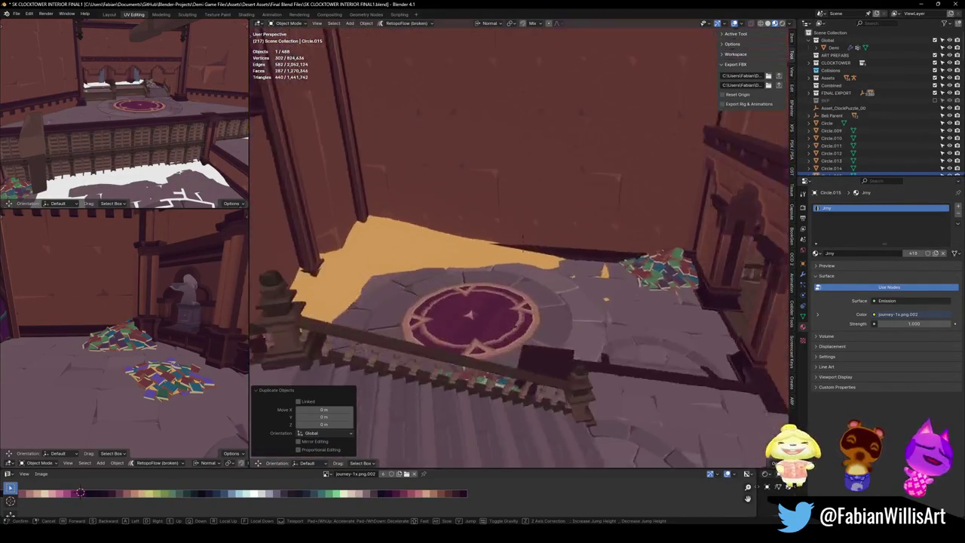
left_click(780, 308)
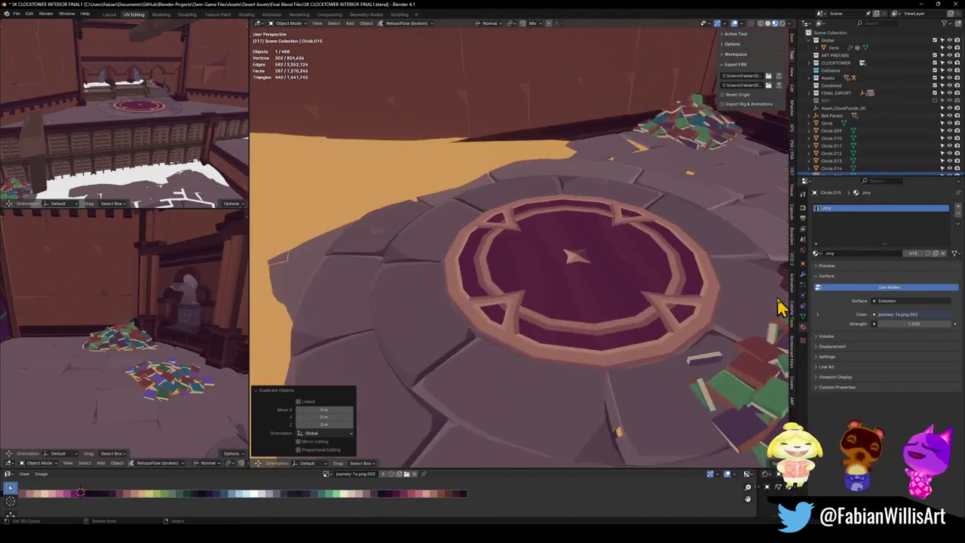
right_click(384, 282, "shift")
key("shift+s")
Snap the dark circle copy to the 3D cursor and slide it along the floor beyond the pink circle
left_click(452, 270)
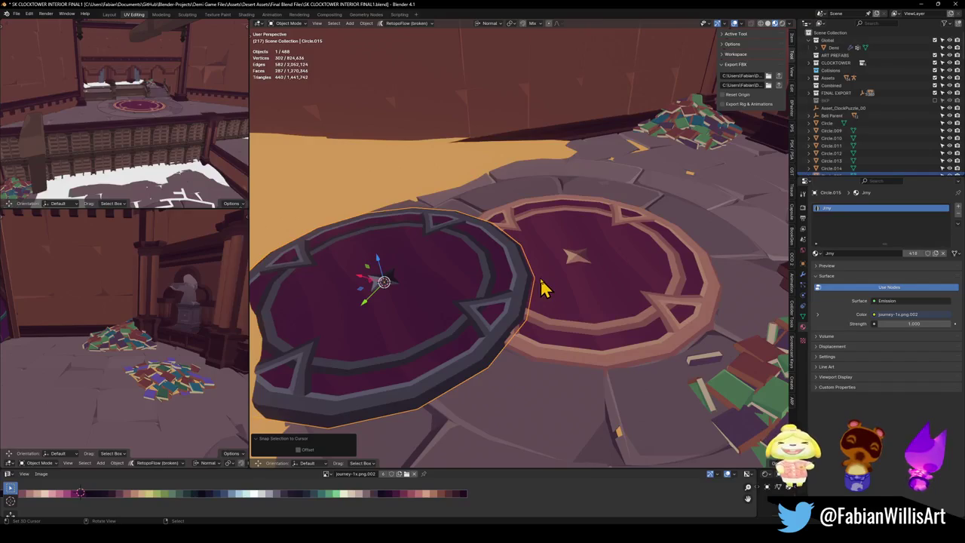
key("g")
key("shift+z")
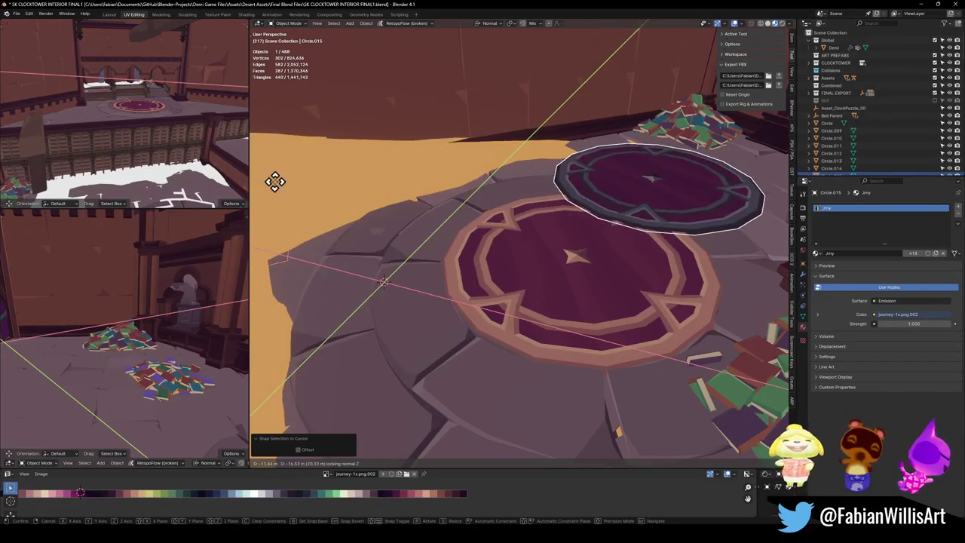
left_click(275, 181)
mouse_move(561, 236)
middle_mouse_down()
mouse_move(578, 231)
mouse_move(518, 254)
mouse_move(560, 298)
mouse_move(530, 302)
mouse_move(553, 294)
mouse_move(575, 307)
mouse_move(563, 291)
mouse_move(566, 304)
middle_mouse_up()
key("g")
key("shift+z")
left_click(596, 325)
Undo the dark circle's last moves and drag it to the pink circle's left
scroll(559, 297, "up", 3)
scroll(566, 302, "down", 3)
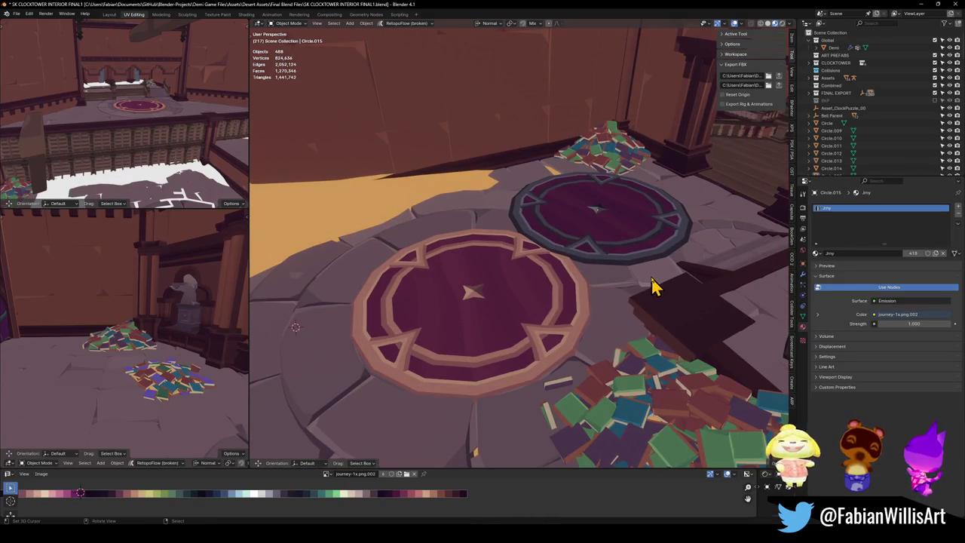
left_click(701, 313)
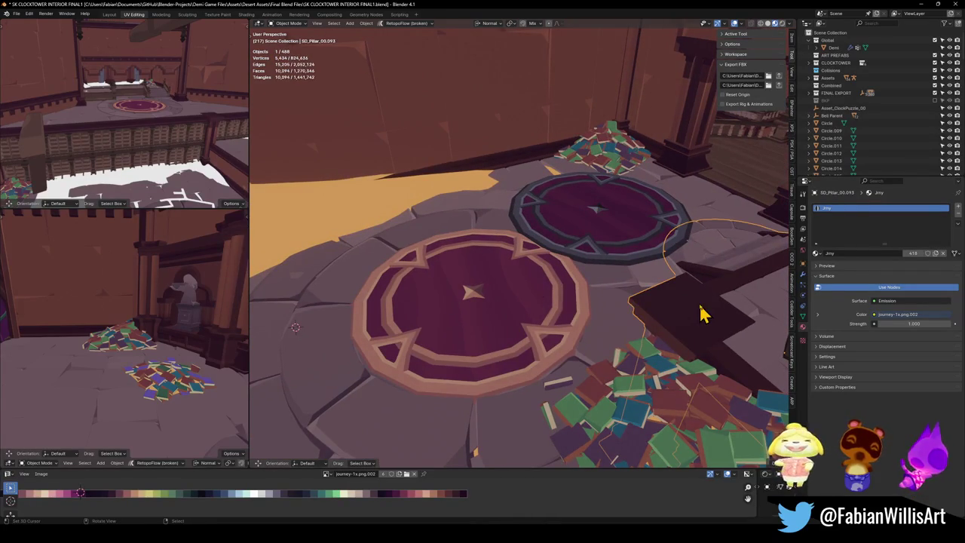
key("alt+a")
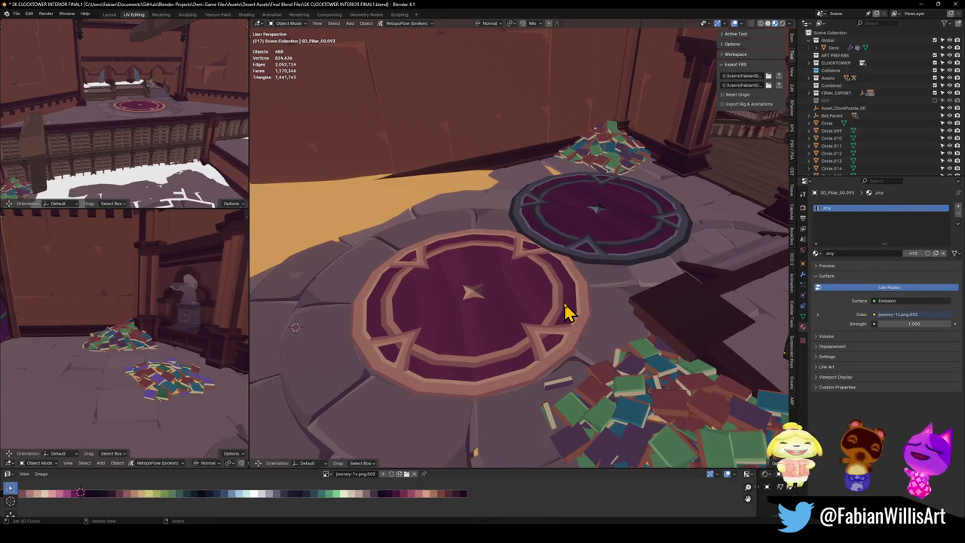
key("ctrl+z")
key("ctrl+z")
key("ctrl+z")
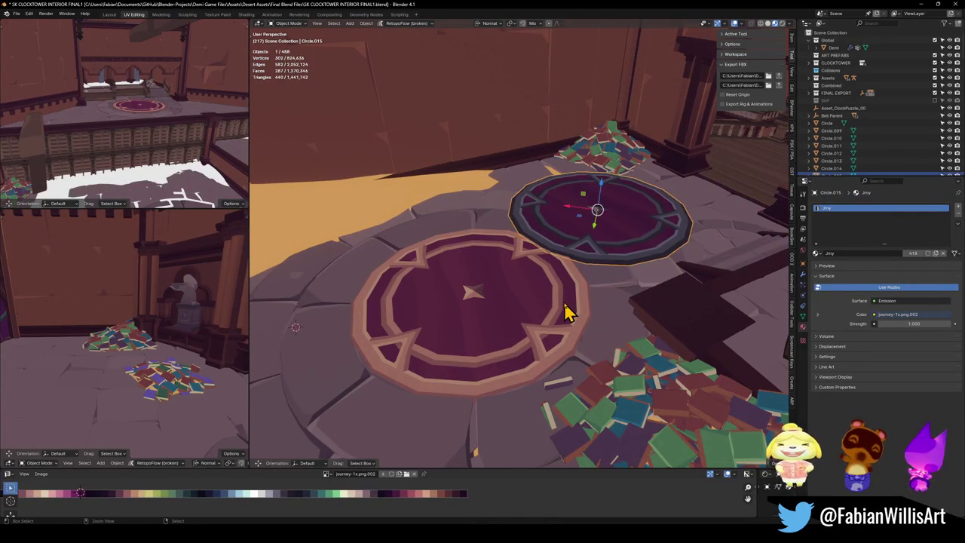
key("ctrl+z")
key("ctrl+z")
key("ctrl+z")
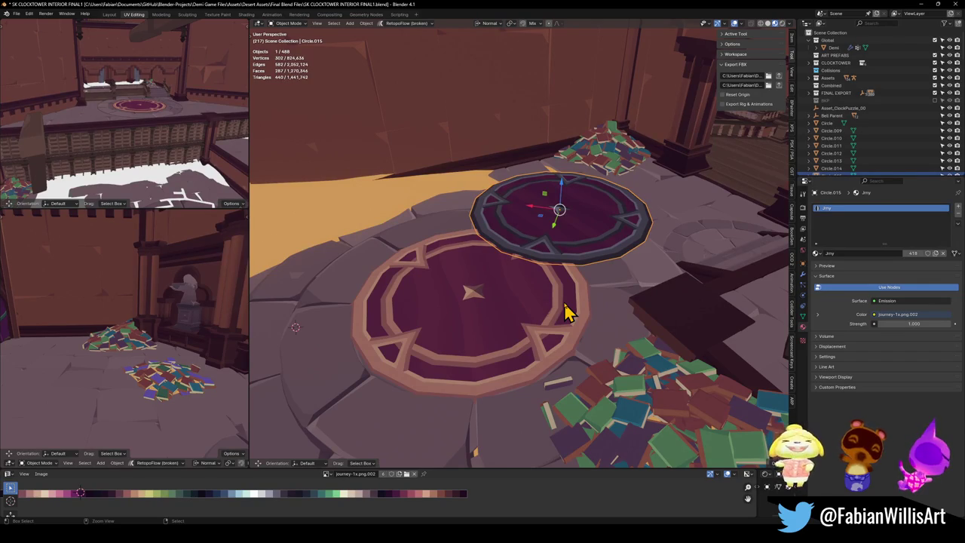
key("ctrl+z")
key("ctrl+z")
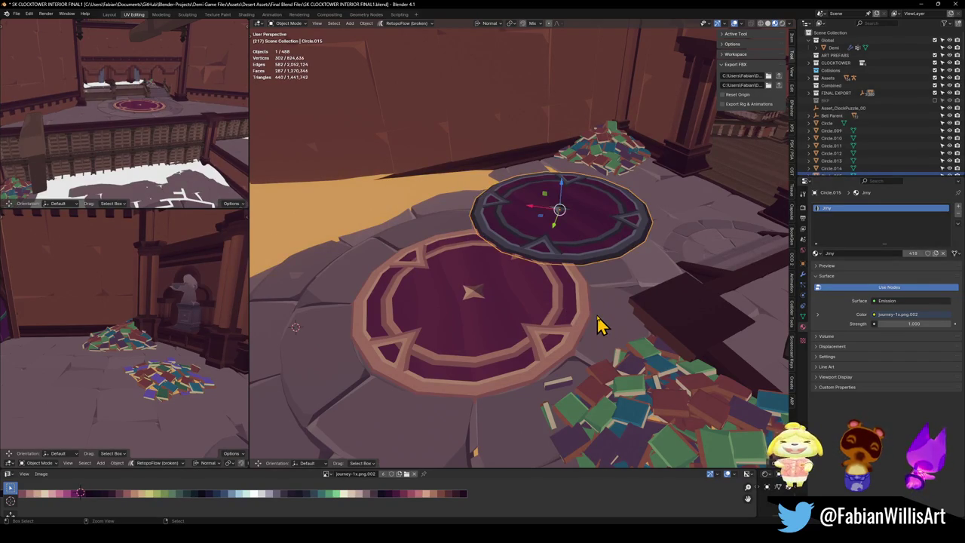
key("ctrl+z")
middle_click_drag(526, 328, 586, 325)
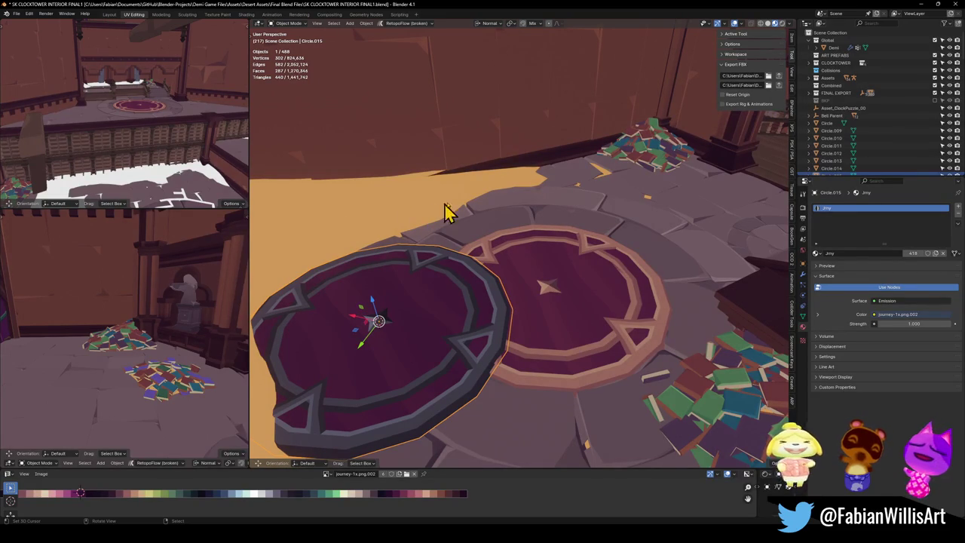
Reselect the dark circle, check its spot behind the pink circle, then view the Unity scene
key("shift+grave")
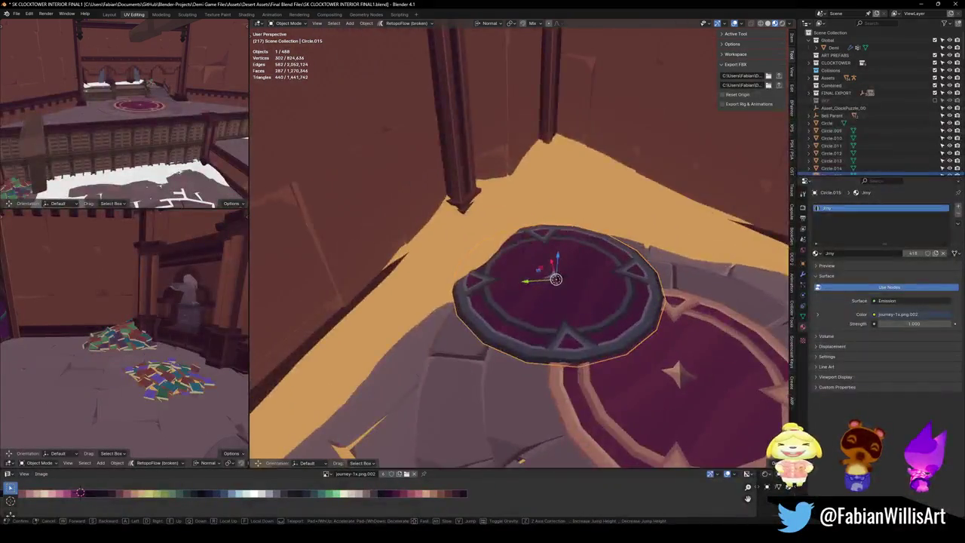
left_click(592, 282)
left_click(581, 287)
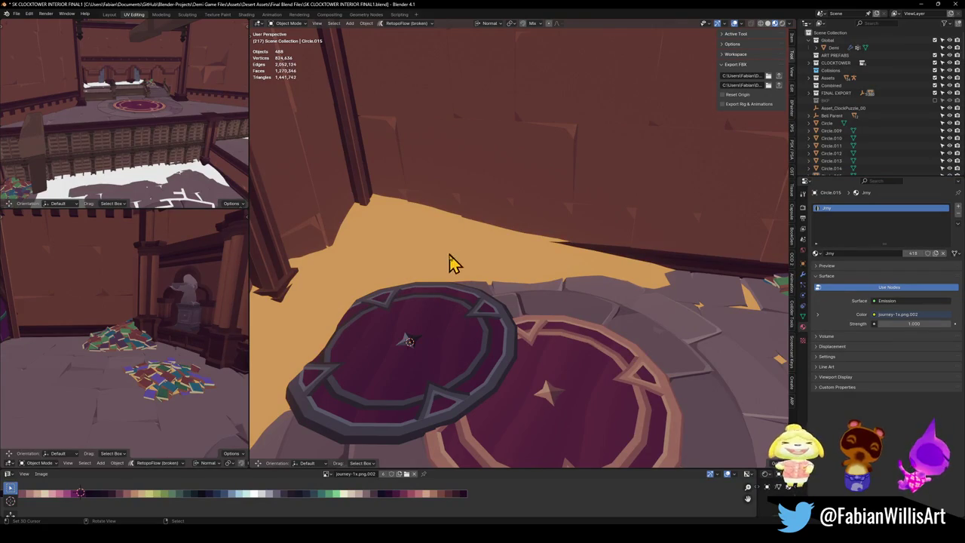
left_click(480, 365)
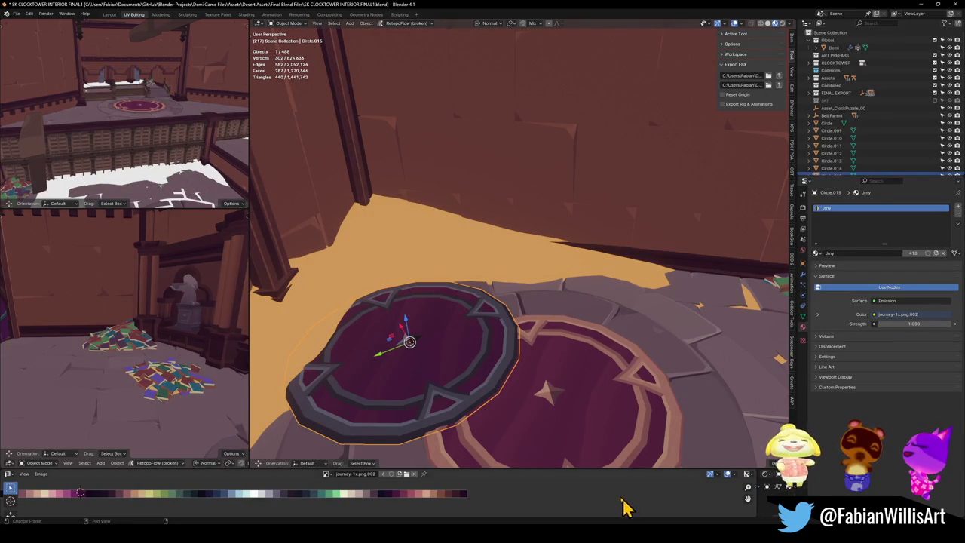
key("shift+grave")
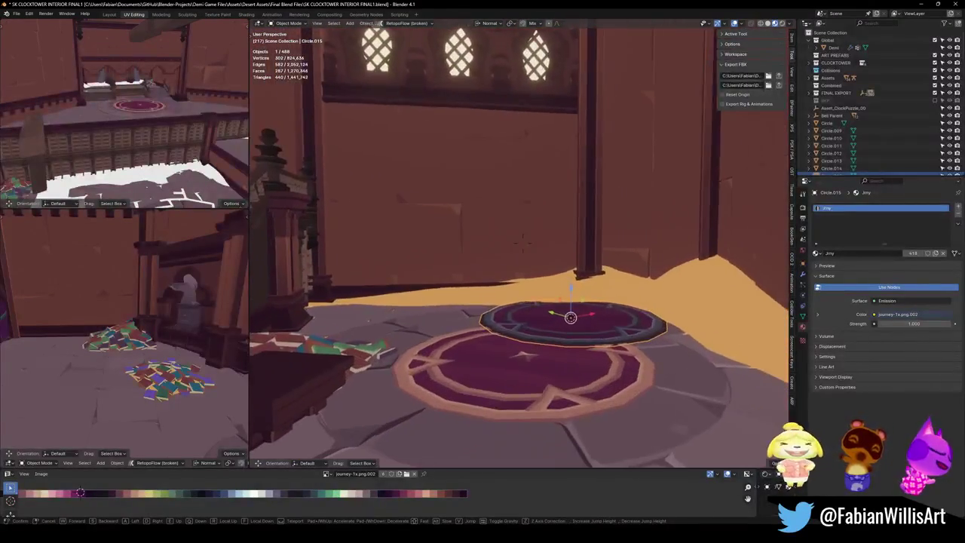
key("Return")
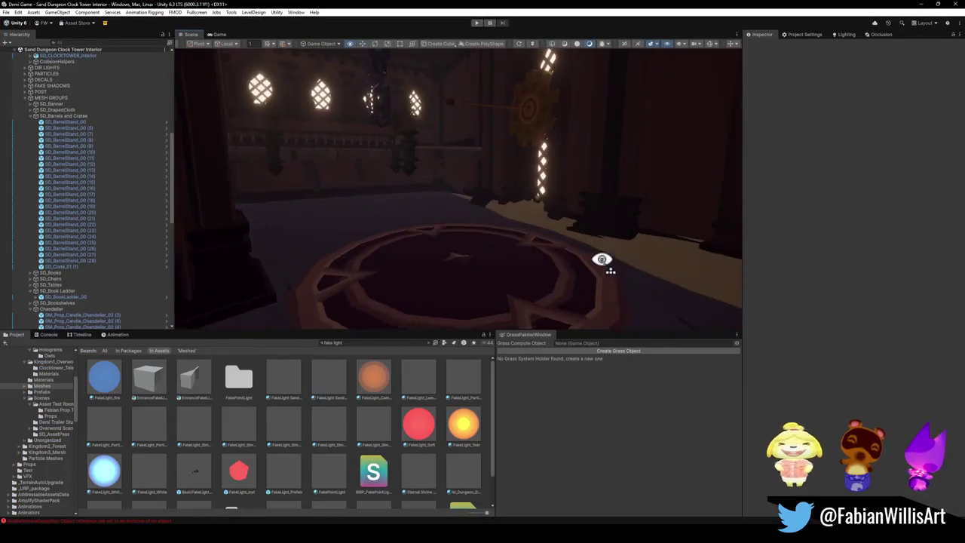
mouse_move(602, 260)
right_mouse_down()
mouse_move(651, 272)
mouse_move(470, 261)
mouse_move(508, 267)
mouse_move(402, 287)
mouse_move(551, 269)
mouse_move(417, 218)
mouse_move(407, 241)
mouse_move(398, 232)
mouse_move(377, 239)
mouse_move(433, 271)
mouse_move(384, 276)
mouse_move(364, 223)
mouse_move(647, 209)
mouse_move(550, 185)
mouse_move(399, 215)
mouse_move(568, 224)
mouse_move(506, 220)
mouse_move(562, 207)
mouse_move(444, 193)
mouse_move(437, 211)
mouse_move(390, 241)
mouse_move(510, 254)
mouse_move(478, 275)
mouse_move(466, 261)
right_mouse_up()
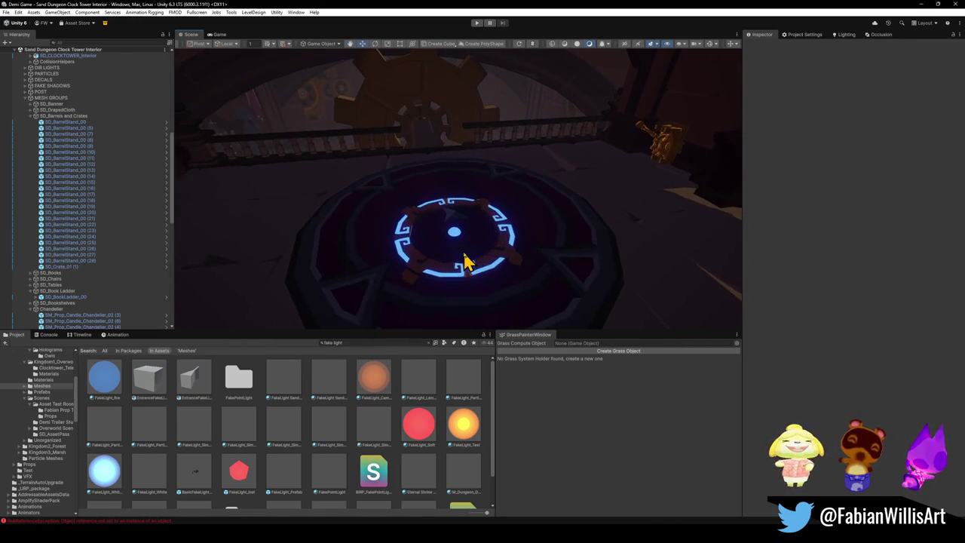
Move the TeleporterPad to position 0.83, 0, 12.58 inside the stone-ringed floor circle
left_click(465, 260)
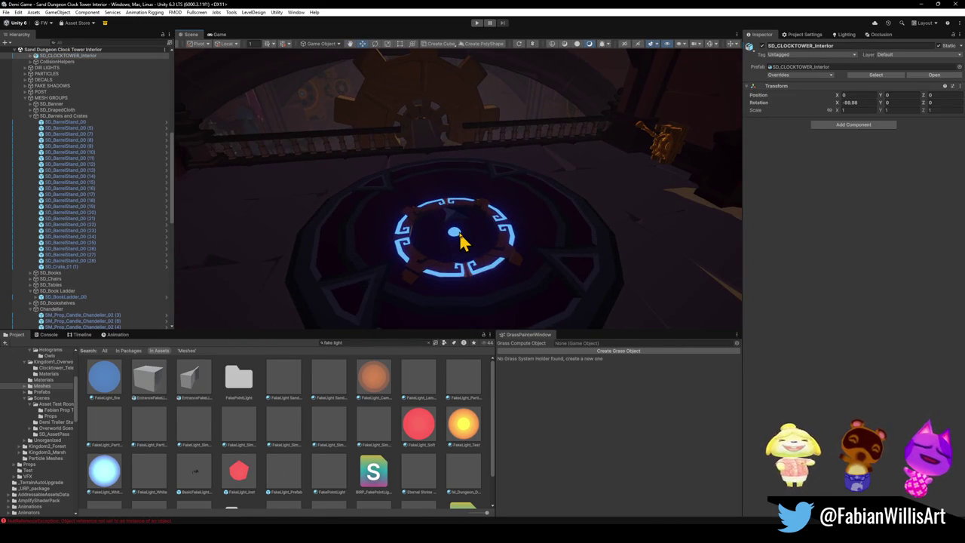
left_click(454, 241)
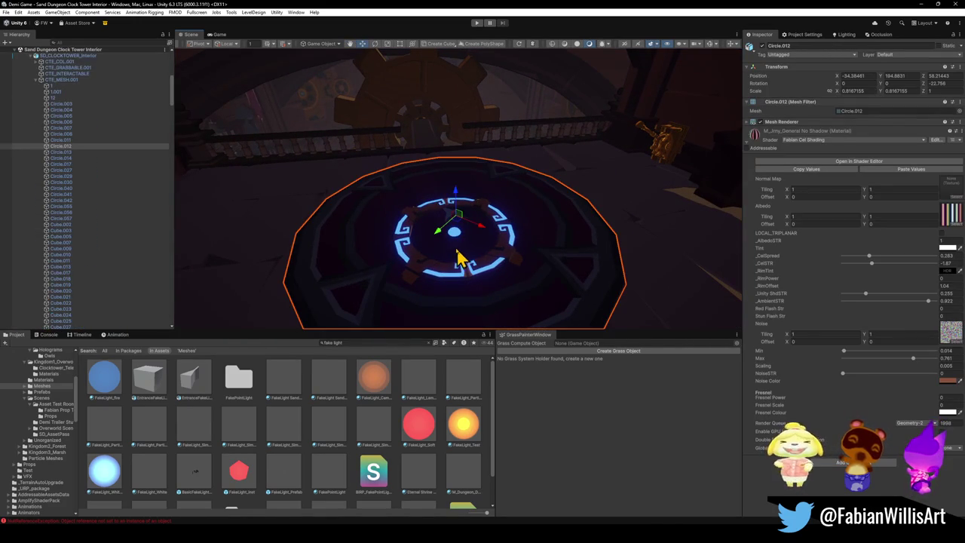
left_click(455, 272)
left_click_drag(452, 243, 625, 212)
mouse_move(700, 224)
right_mouse_down()
mouse_move(673, 200)
mouse_move(599, 215)
mouse_move(595, 230)
mouse_move(674, 200)
mouse_move(620, 189)
right_mouse_up()
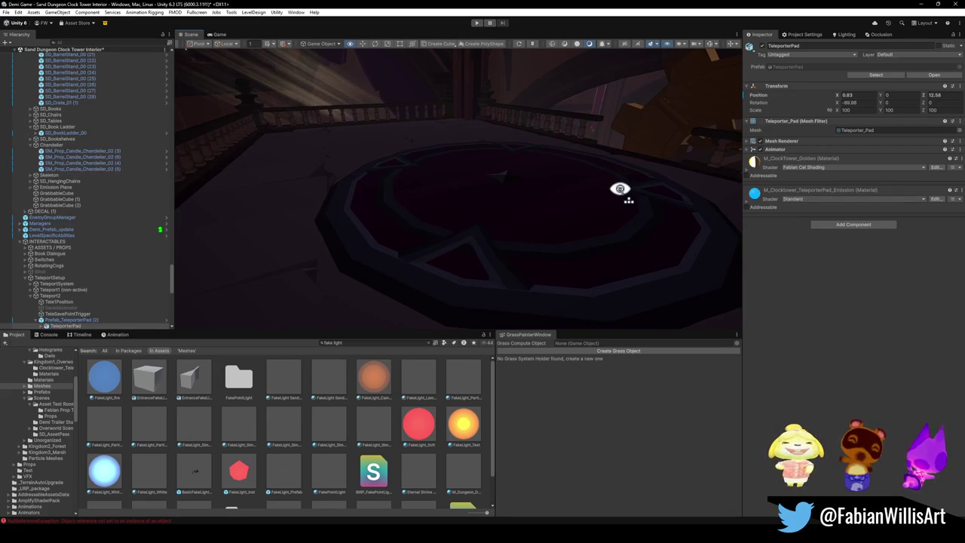
mouse_move(620, 189)
right_mouse_down()
mouse_move(569, 220)
mouse_move(587, 207)
mouse_move(662, 207)
mouse_move(450, 207)
mouse_move(492, 190)
mouse_move(517, 218)
mouse_move(508, 220)
mouse_move(431, 194)
mouse_move(498, 202)
mouse_move(436, 200)
mouse_move(448, 188)
mouse_move(439, 190)
mouse_move(483, 203)
mouse_move(491, 216)
mouse_move(523, 198)
right_mouse_up()
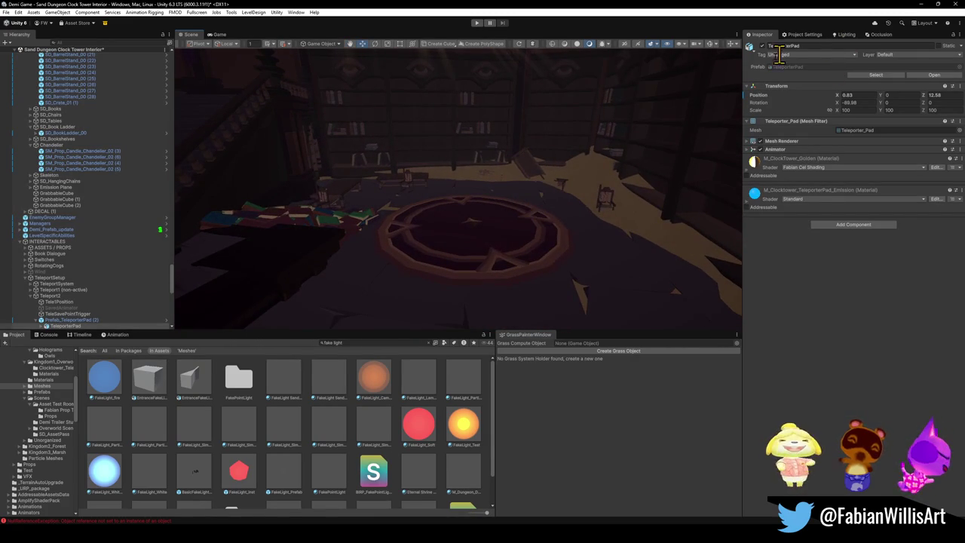
Switch from Unity back to the Blender clocktower interior file
left_click(924, 4)
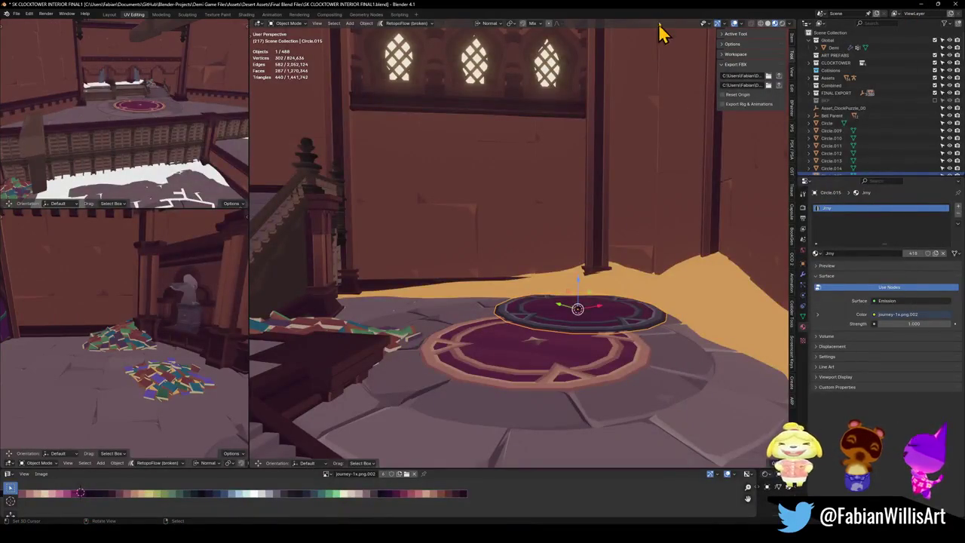